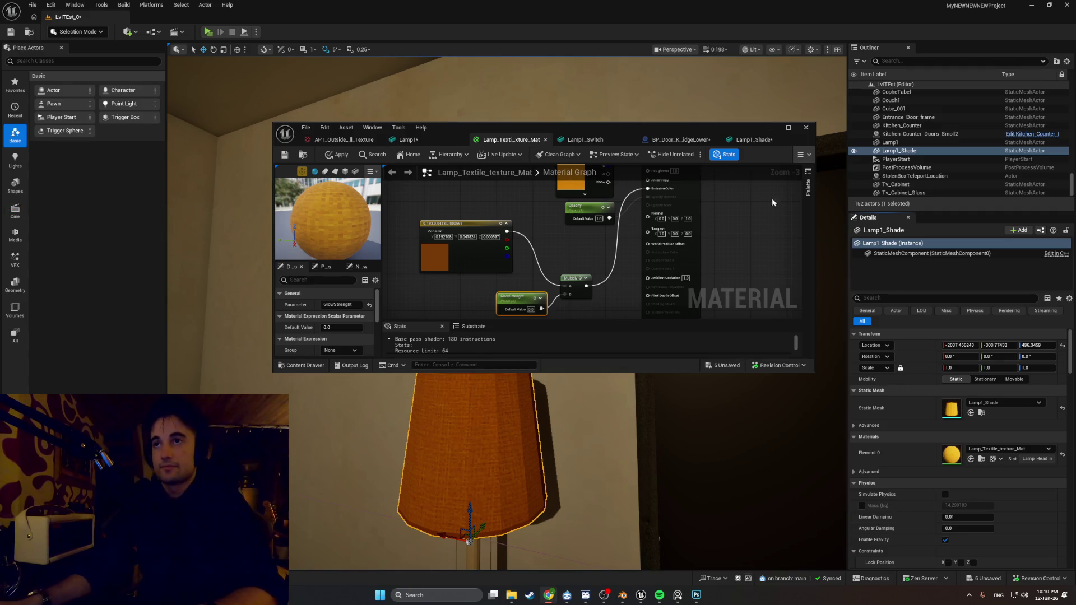
Minimize the material editor and browse to ITEMS/Items_BPs/SeparateItems/Apartment_Interactables in the Content Drawer
{"action": "left_click", "coordinate": [767, 128]}
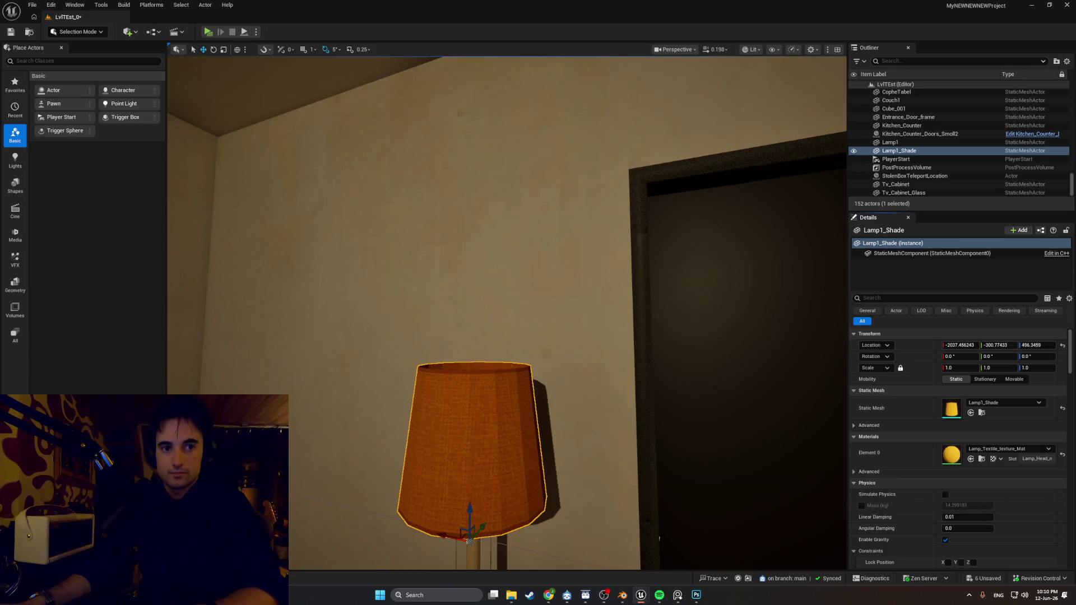
{"action": "key", "text": "ctrl+space"}
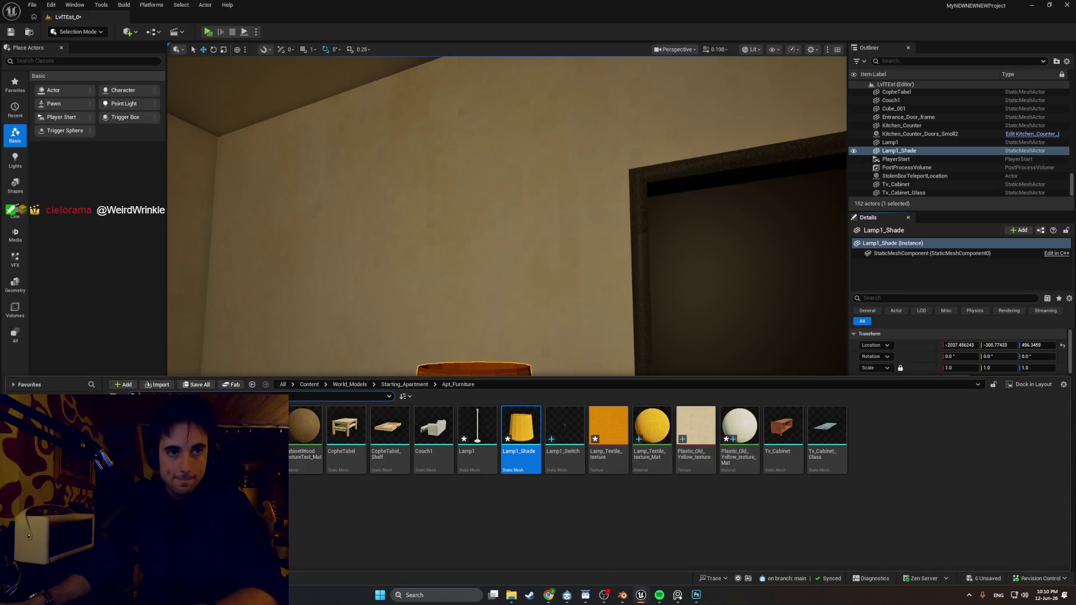
{"action": "key", "text": "alt+Left"}
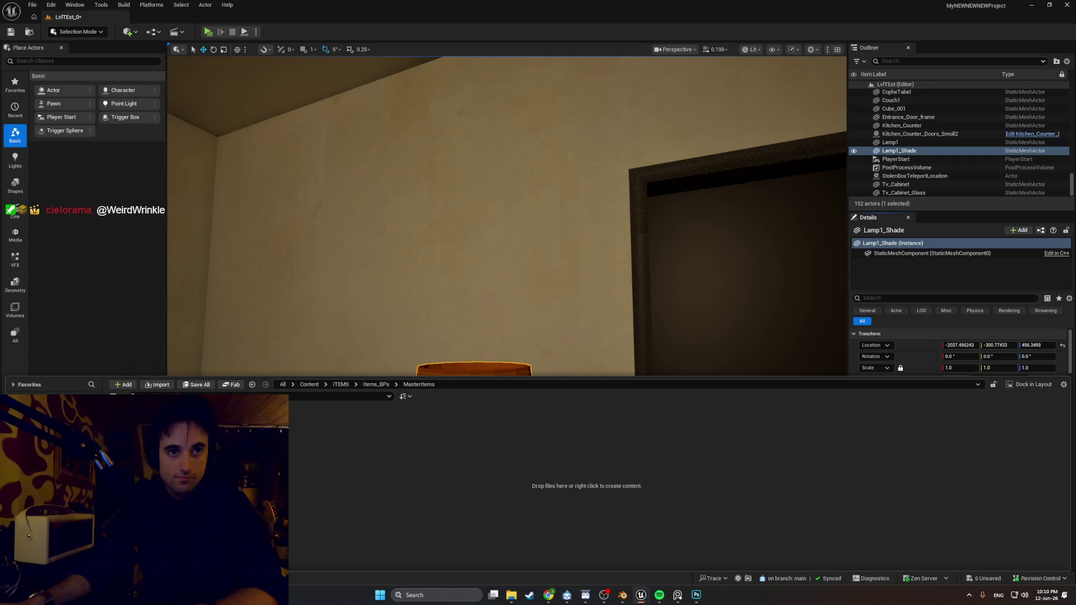
{"action": "key", "text": "alt+Left"}
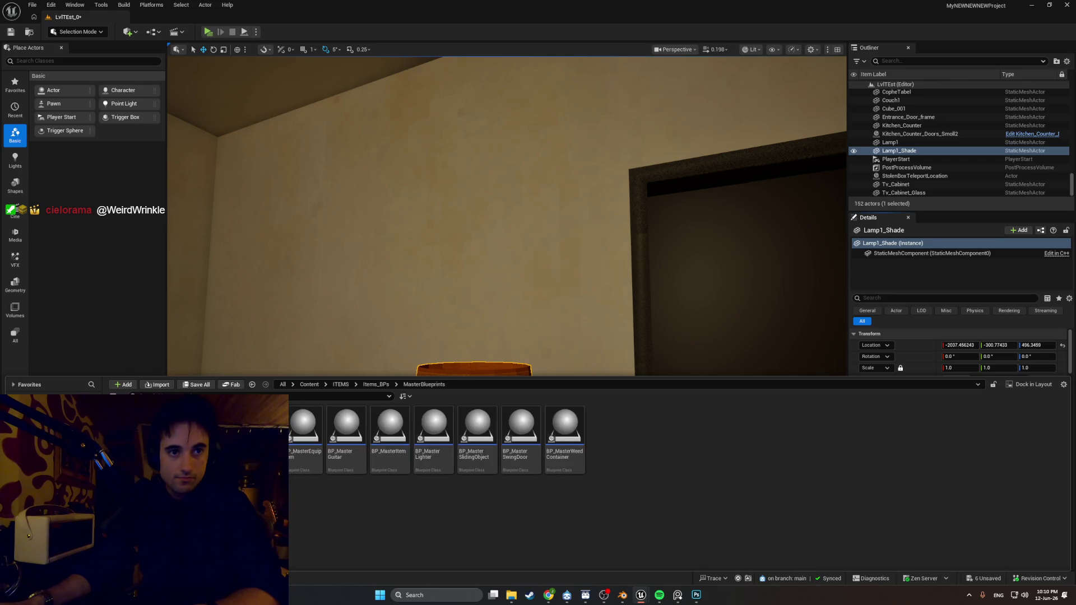
{"action": "key", "text": "alt+Left"}
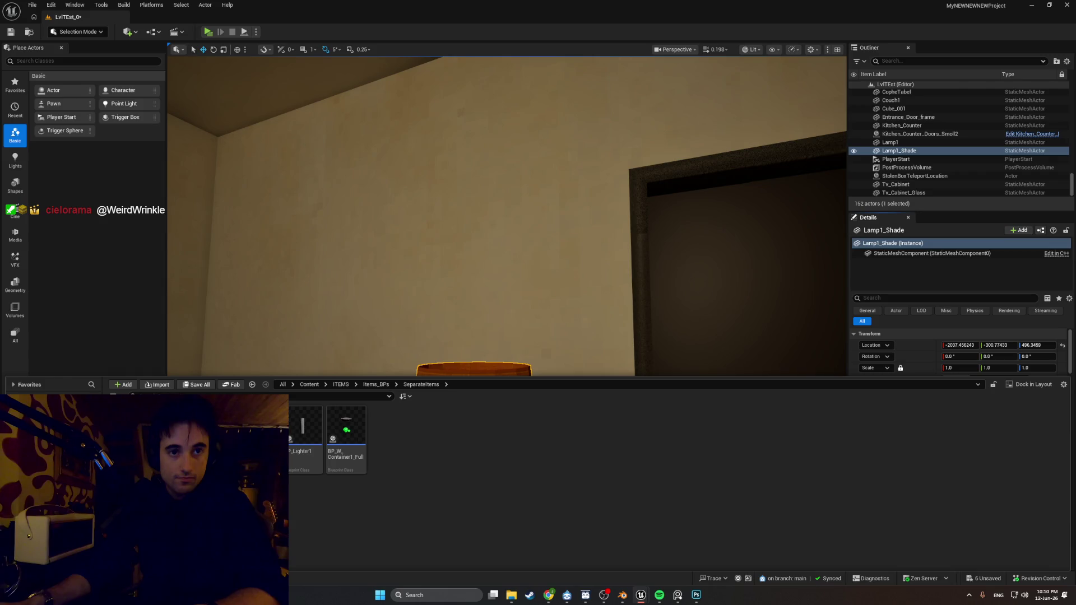
{"action": "key", "text": "alt+Left"}
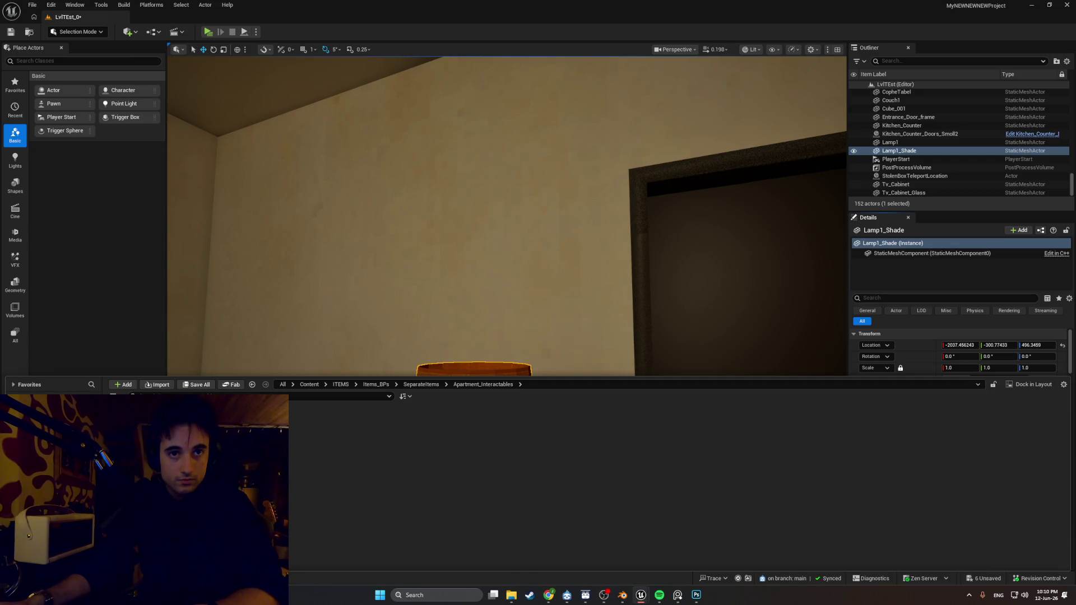
Check the Elevator folder and return to Apartment_Interactables without creating or importing anything
{"action": "right_click", "coordinate": [255, 426]}
{"action": "mouse_move", "coordinate": [325, 281]}
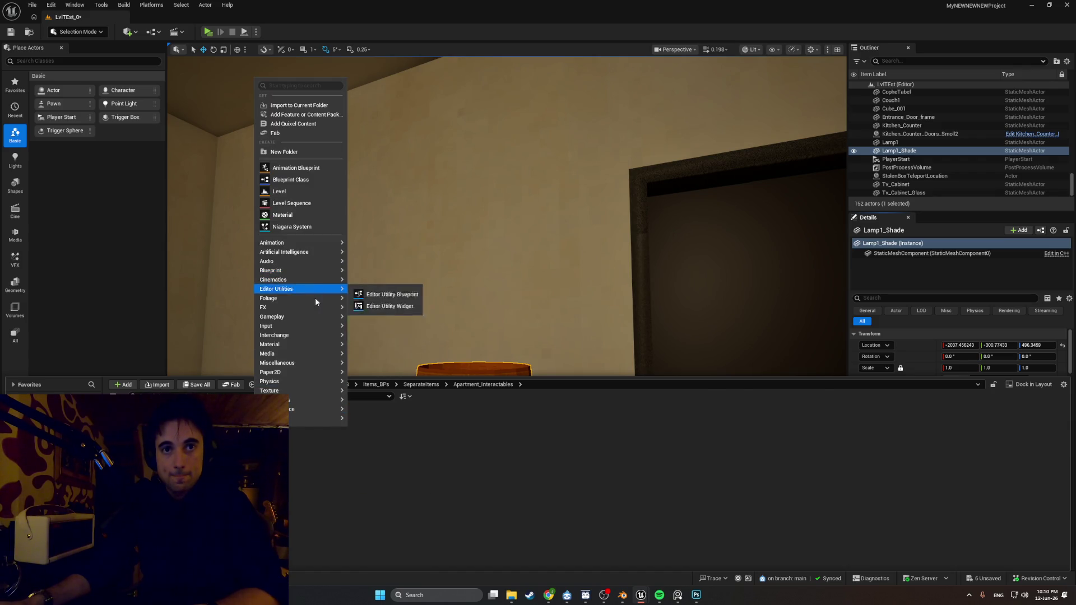
{"action": "left_click", "coordinate": [311, 460]}
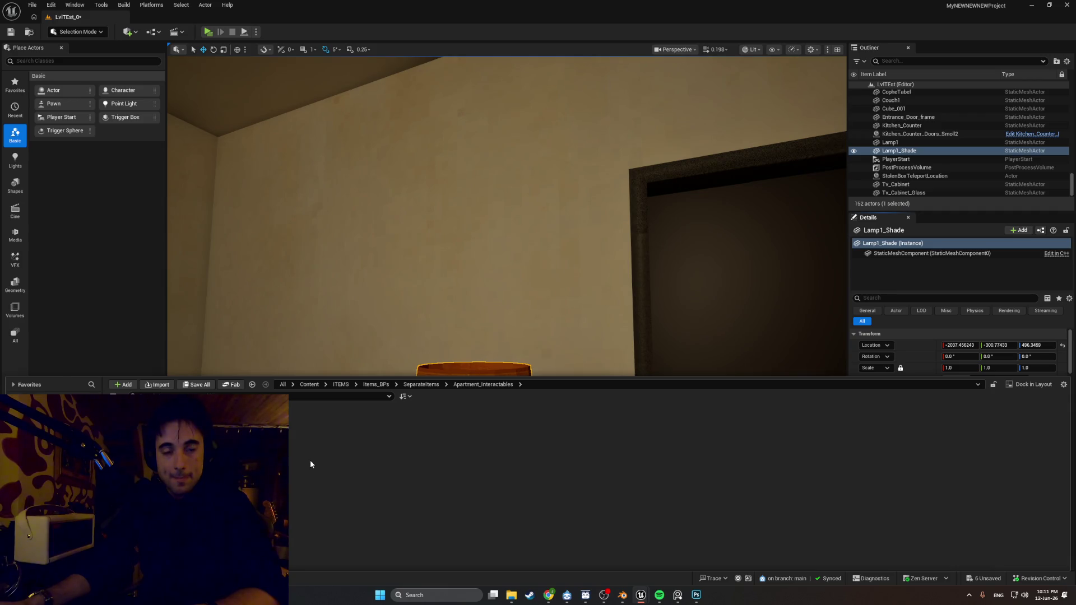
{"action": "double_click", "coordinate": [280, 443]}
{"action": "key", "text": "alt+Left"}
{"action": "left_click", "coordinate": [161, 385]}
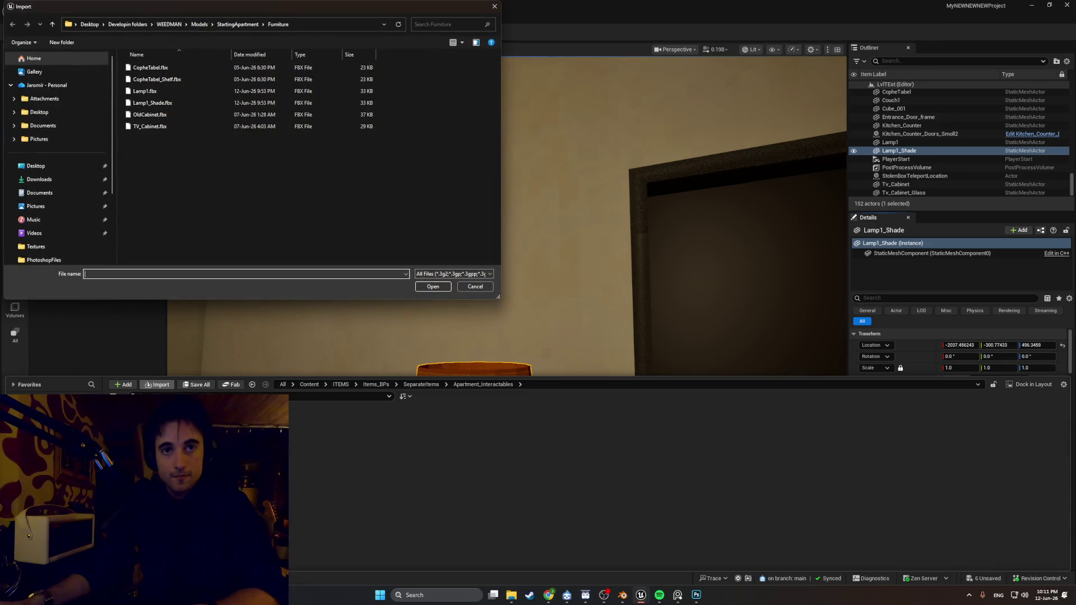
{"action": "left_click", "coordinate": [493, 7]}
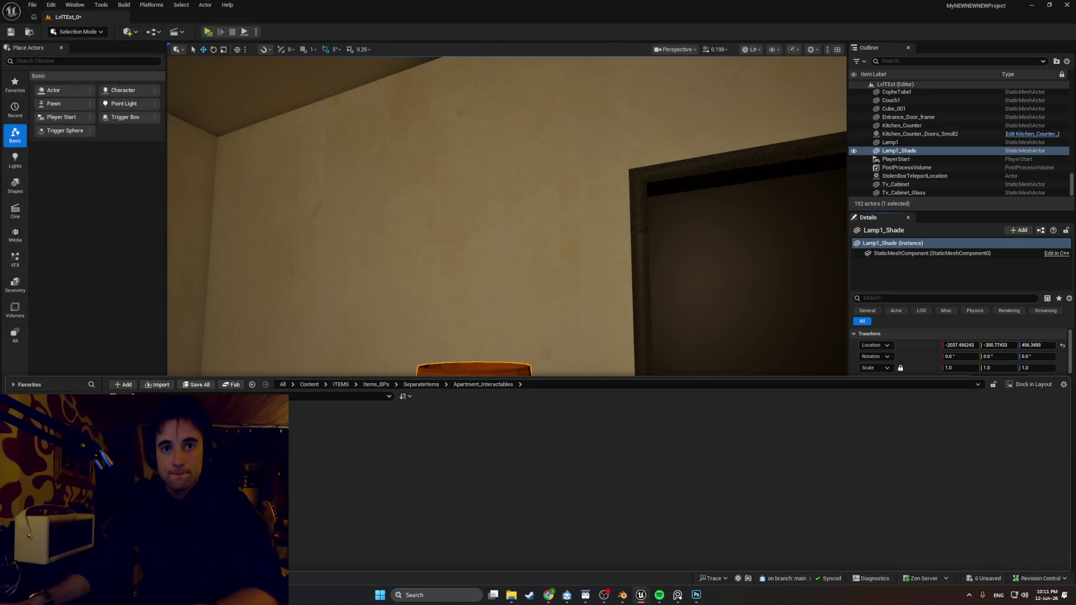
Create the Actor Blueprint class BP_Lamp1 and maximize its Blueprint editor
{"action": "right_click", "coordinate": [263, 430]}
{"action": "left_click", "coordinate": [303, 184]}
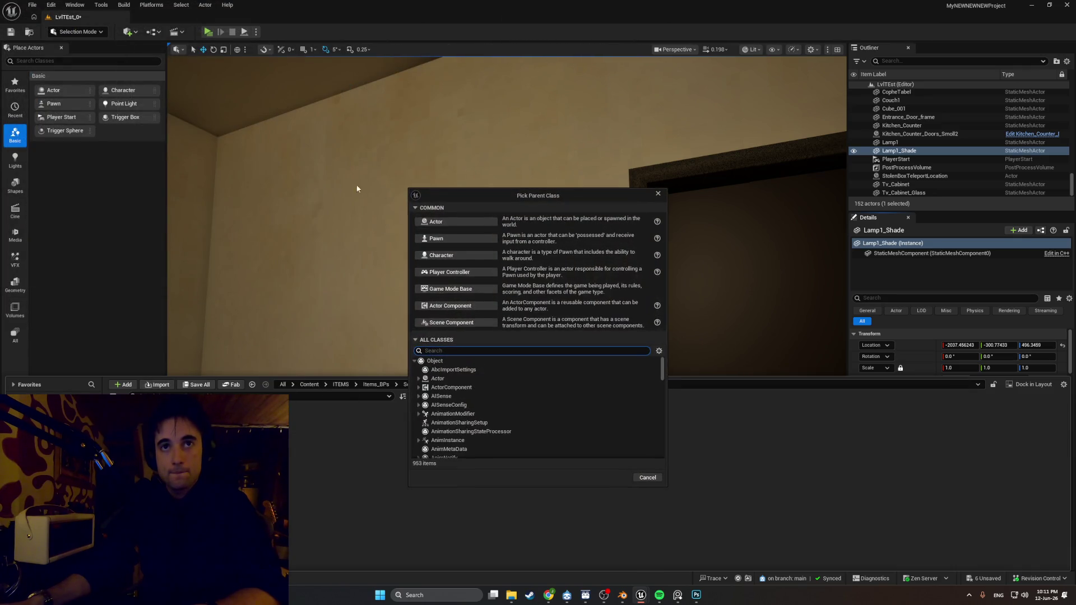
{"action": "key", "text": "Escape"}
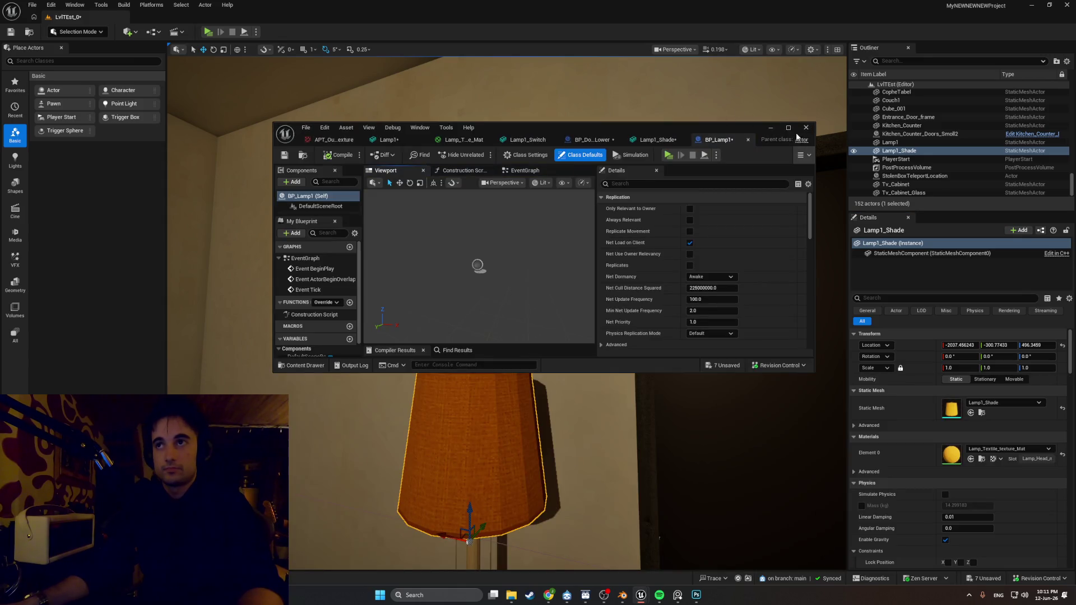
{"action": "left_click", "coordinate": [796, 134]}
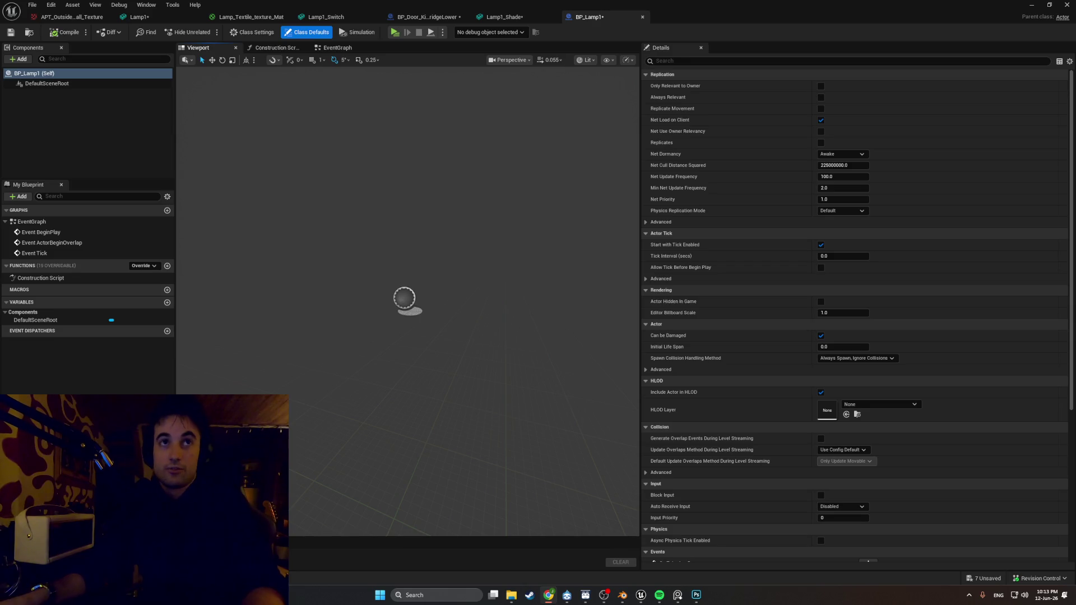
{"action": "left_click", "coordinate": [66, 97]}
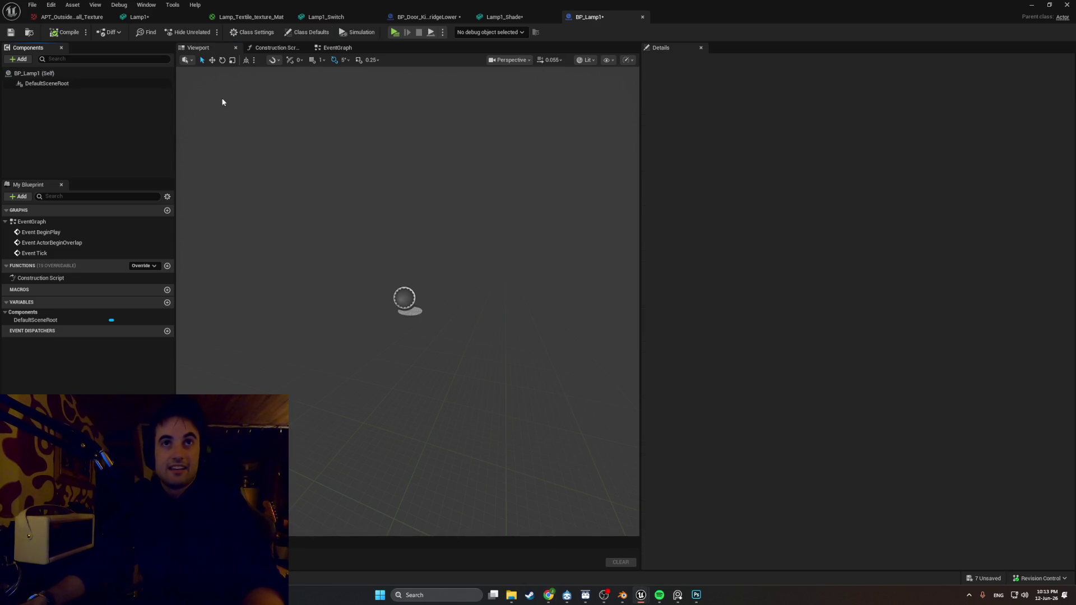
{"action": "left_click", "coordinate": [102, 79]}
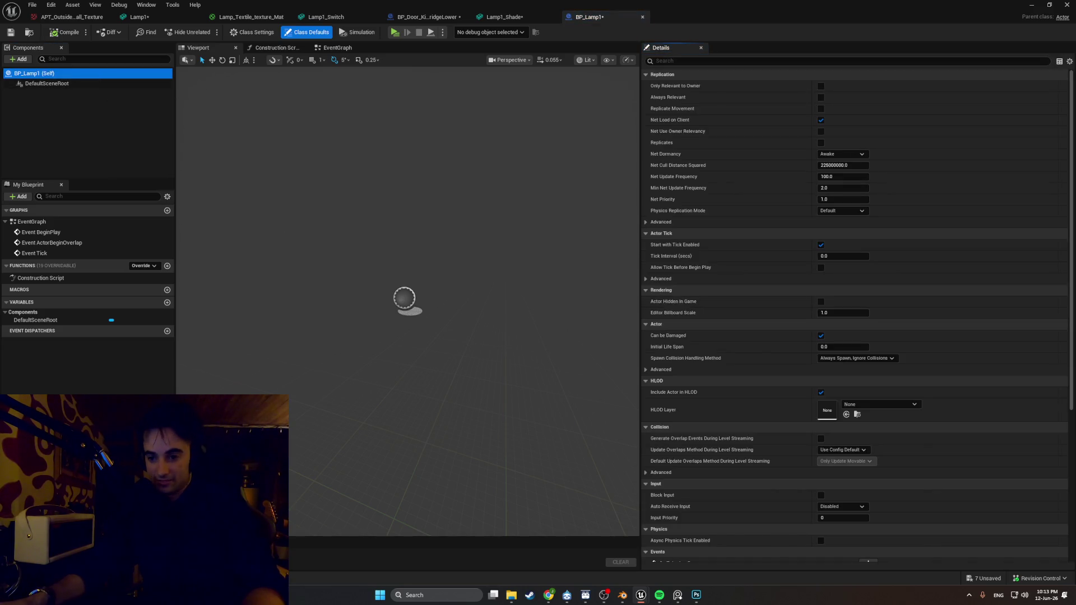